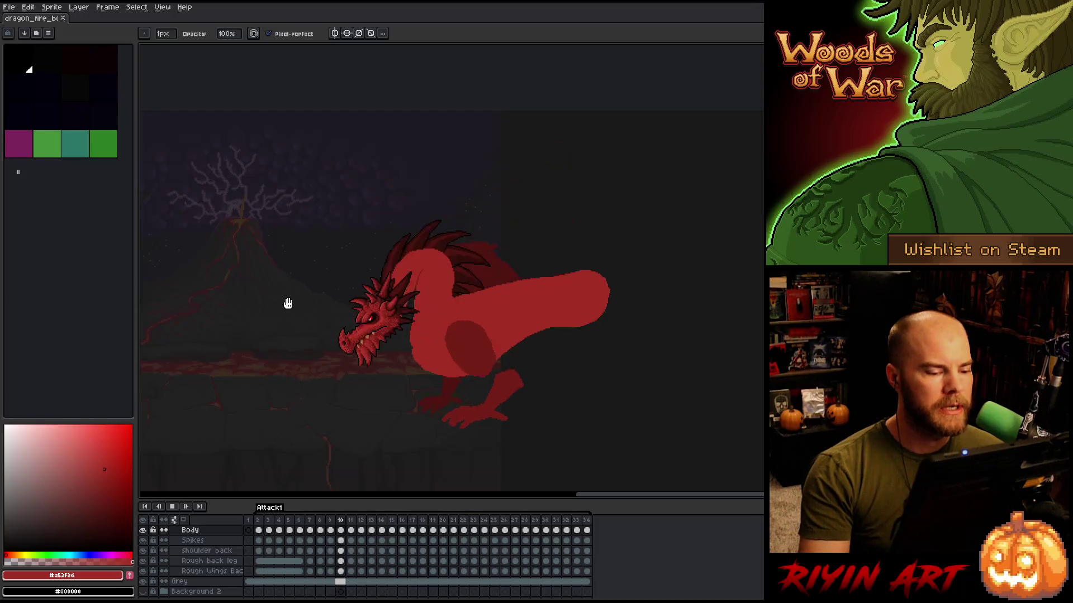
scroll(329, 363, down, 1)
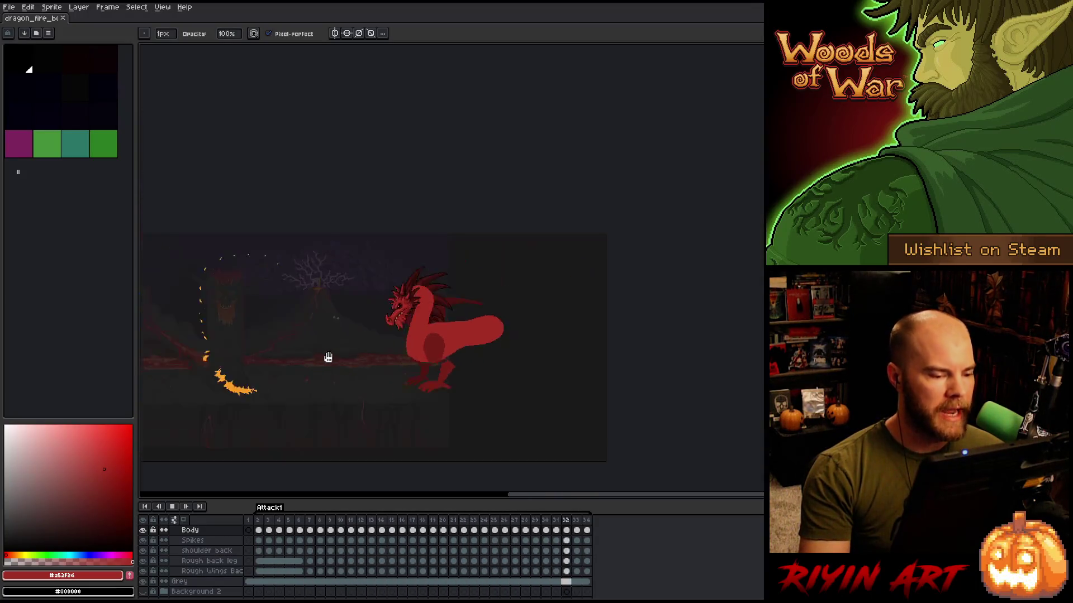
scroll(425, 353, up, 2)
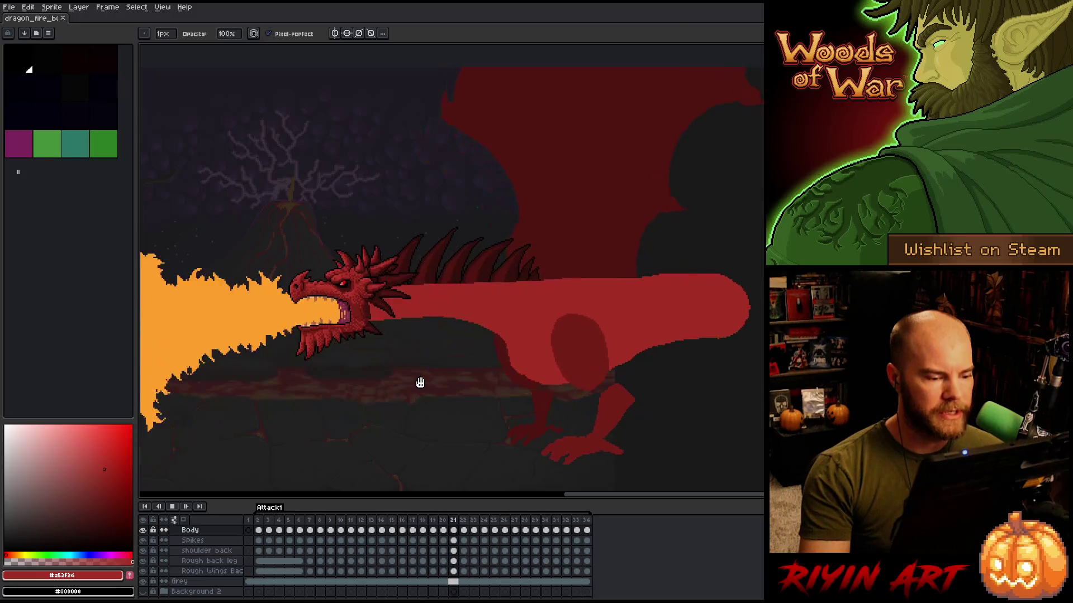
scroll(420, 381, down, 1)
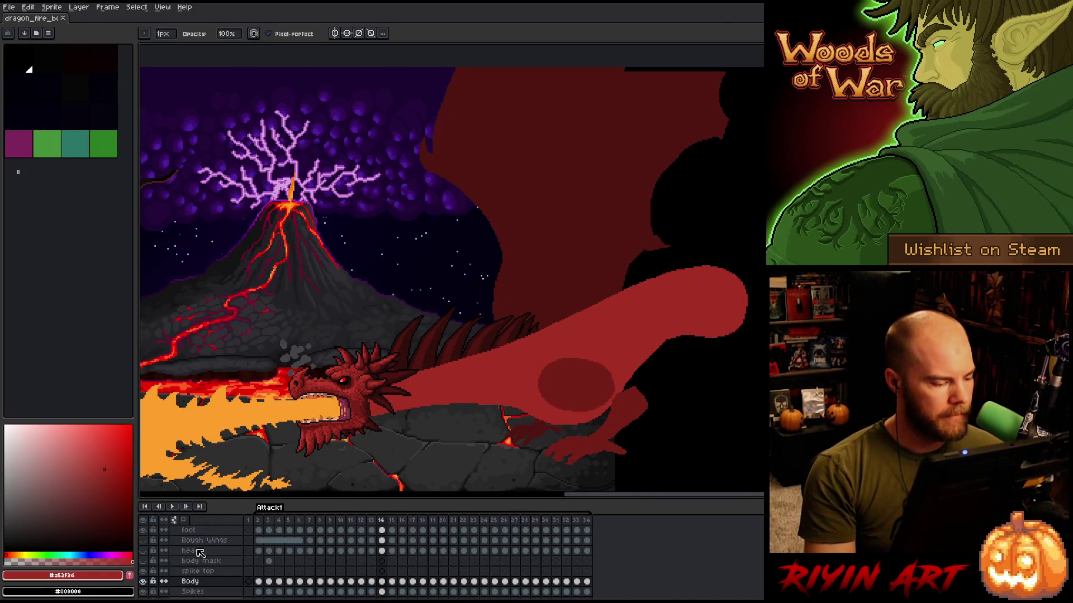
- Show the Rough Wings layer and play the dragon's fire-breath animation across the scene
click(150, 561)
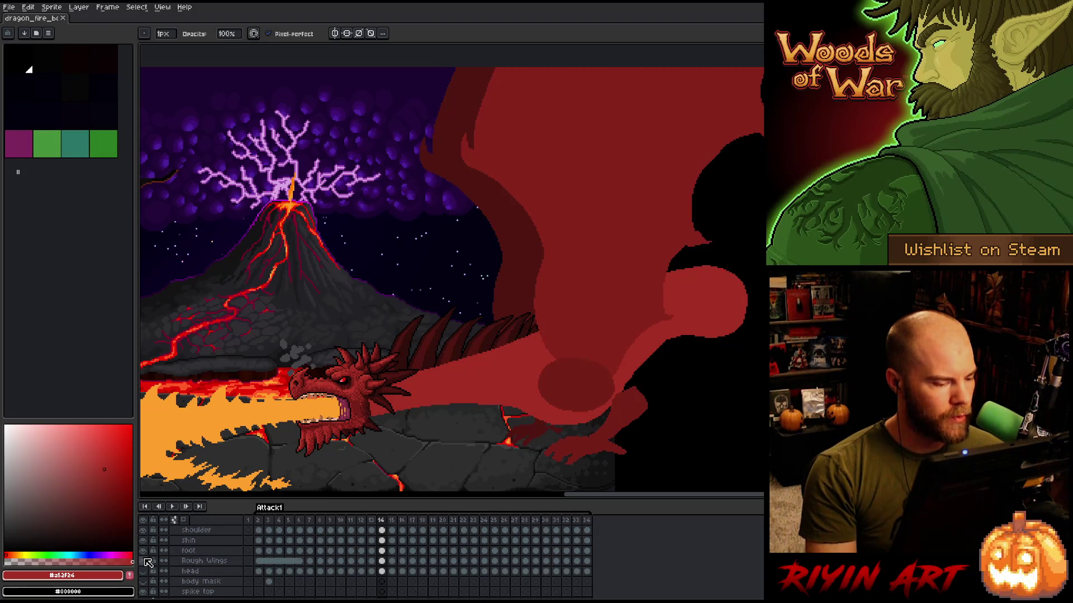
key(Return)
scroll(312, 357, down, 1)
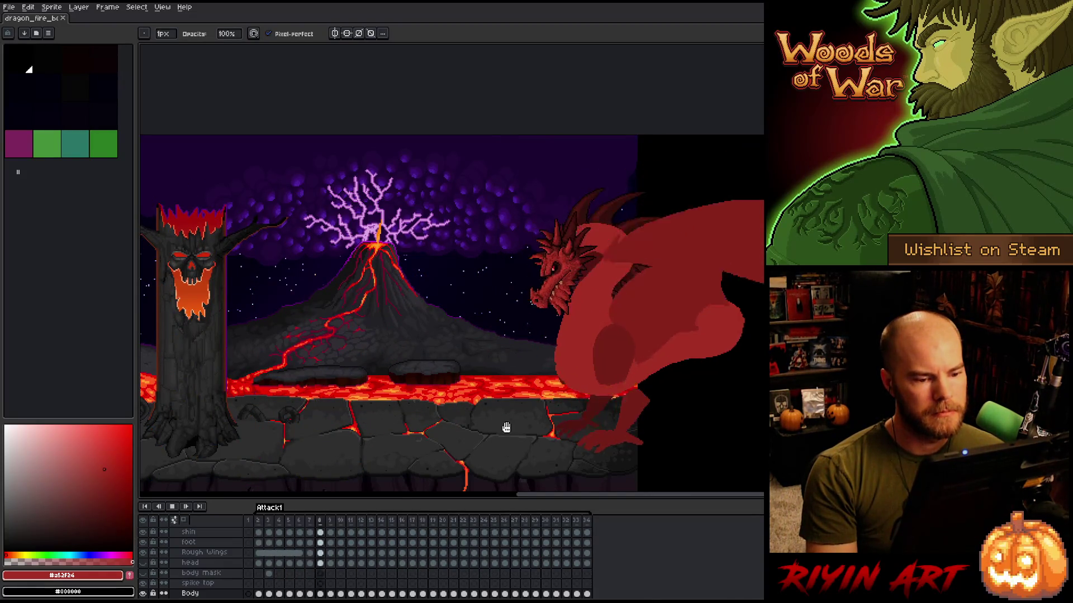
scroll(506, 430, up, 1)
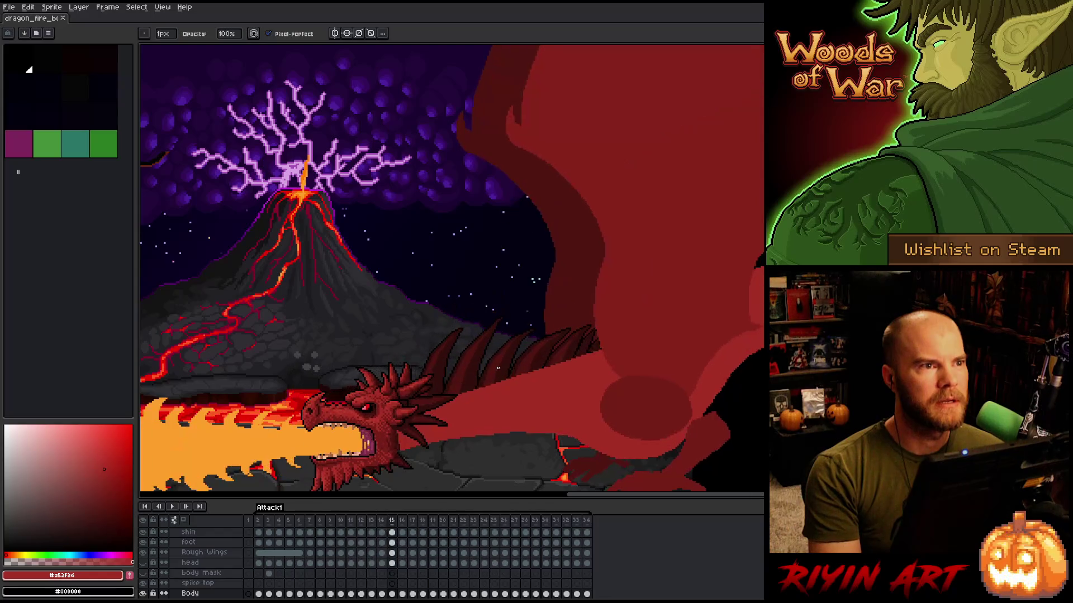
scroll(470, 348, down, 1)
scroll(453, 336, down, 2)
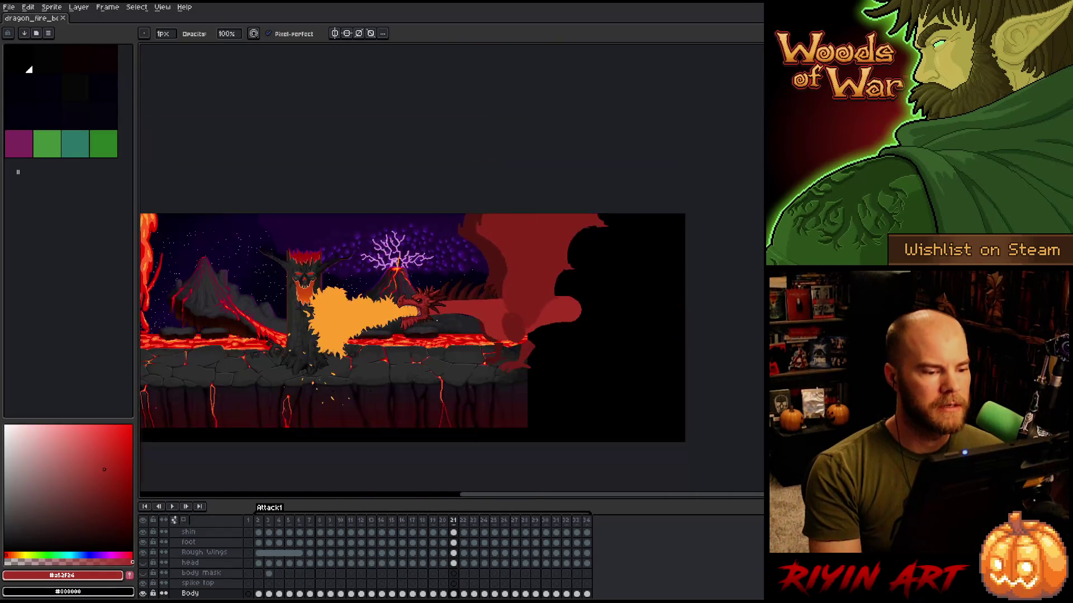
scroll(432, 323, up, 2)
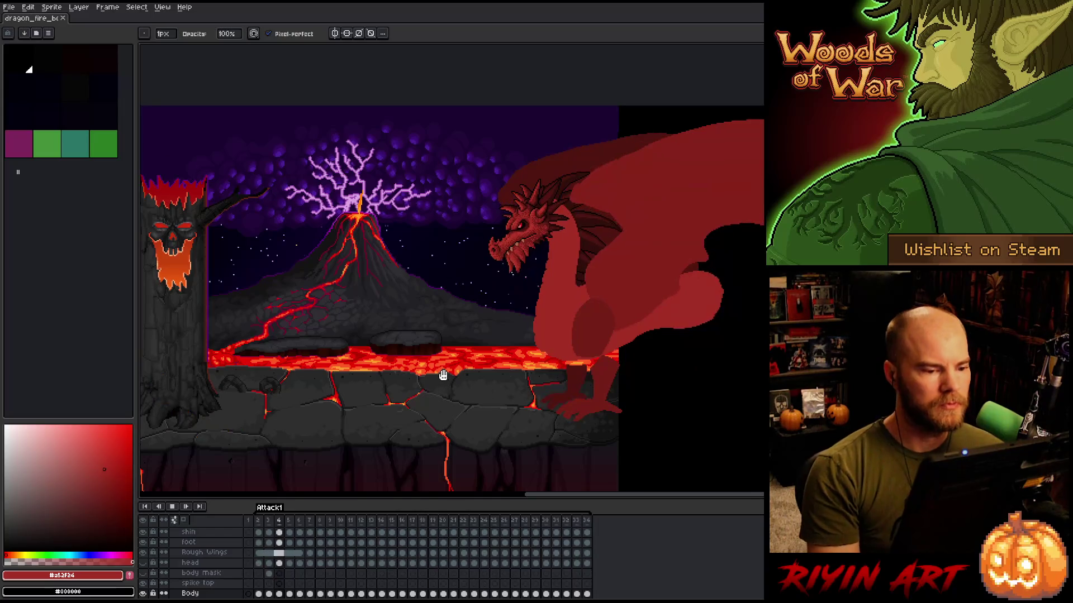